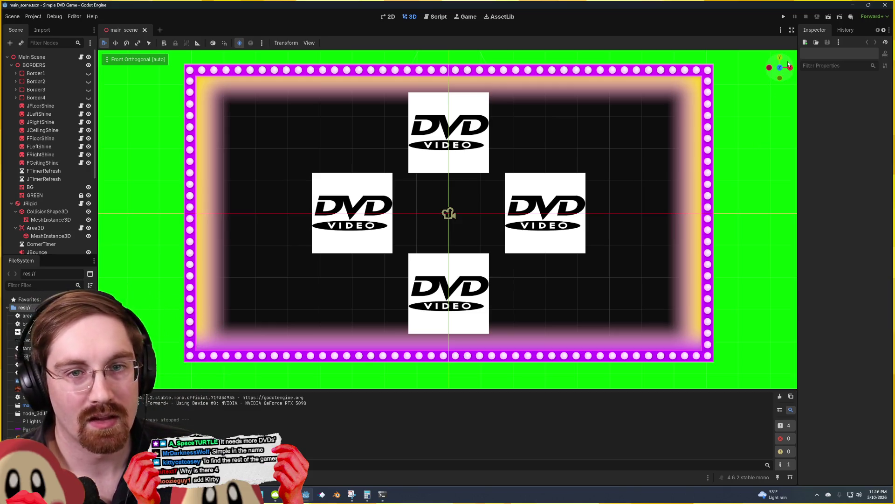
Step: Orbit out of Front Orthogonal into an angled perspective of the green wall and DVD logos
drag(780, 70, 772, 76)
mouse_move(519, 226)
mouse_down()
mouse_move(293, 198)
mouse_move(519, 225)
mouse_up()
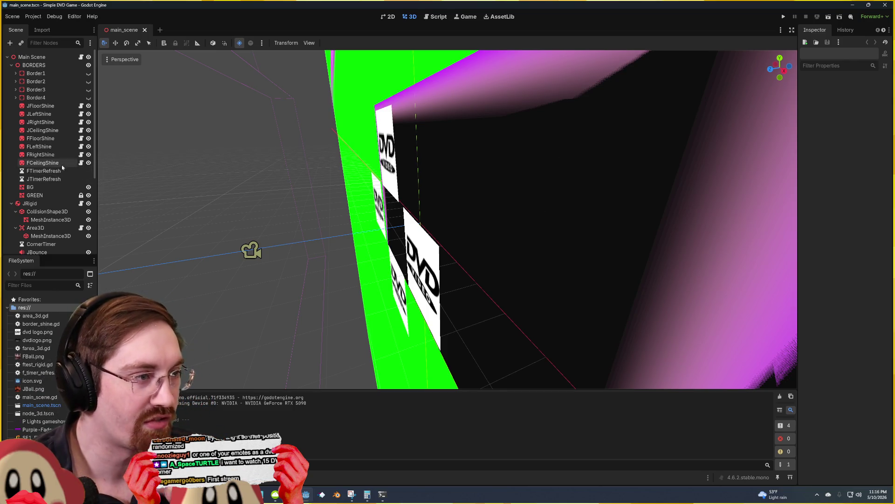
click(52, 124)
click(171, 225)
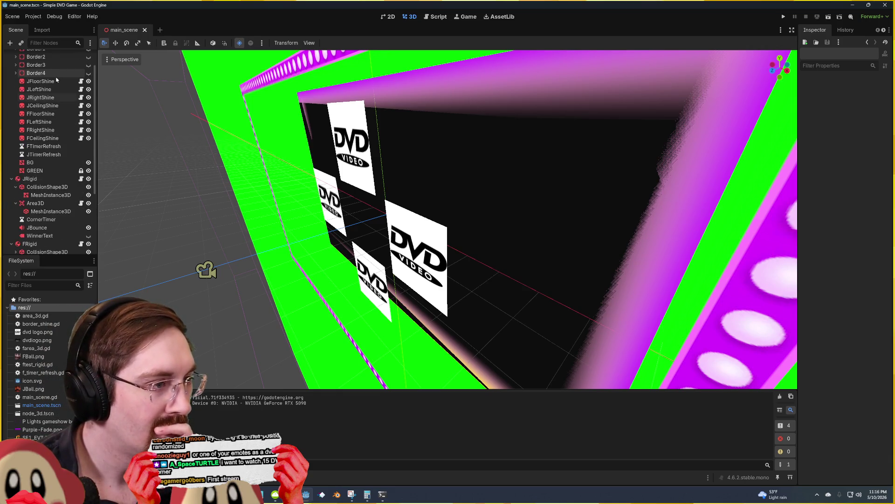
scroll(56, 80, down, 3)
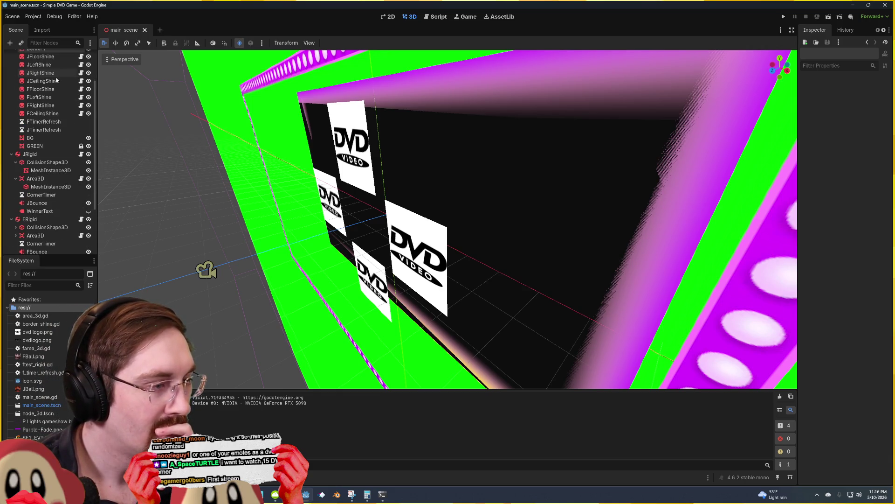
click(53, 163)
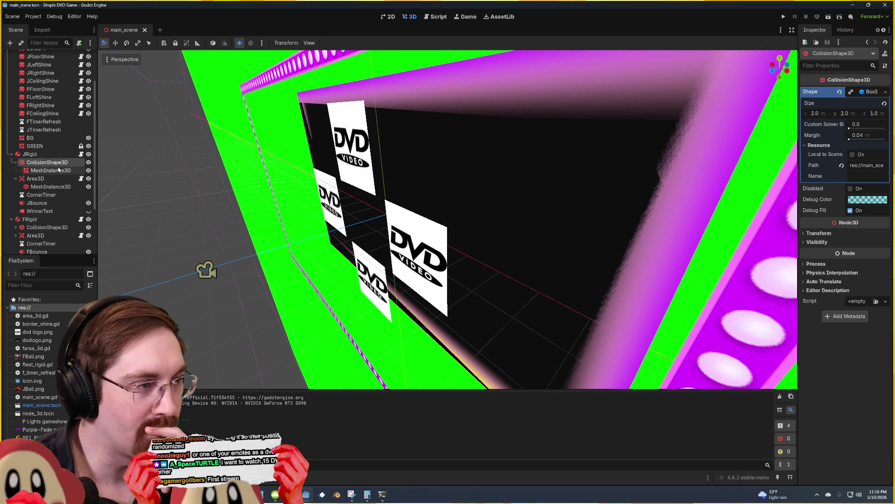
click(52, 170)
click(57, 164)
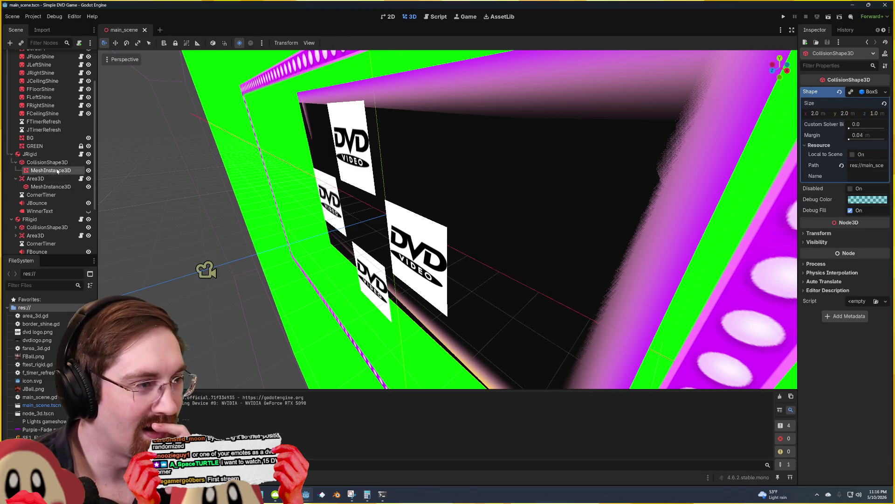
click(52, 170)
click(48, 155)
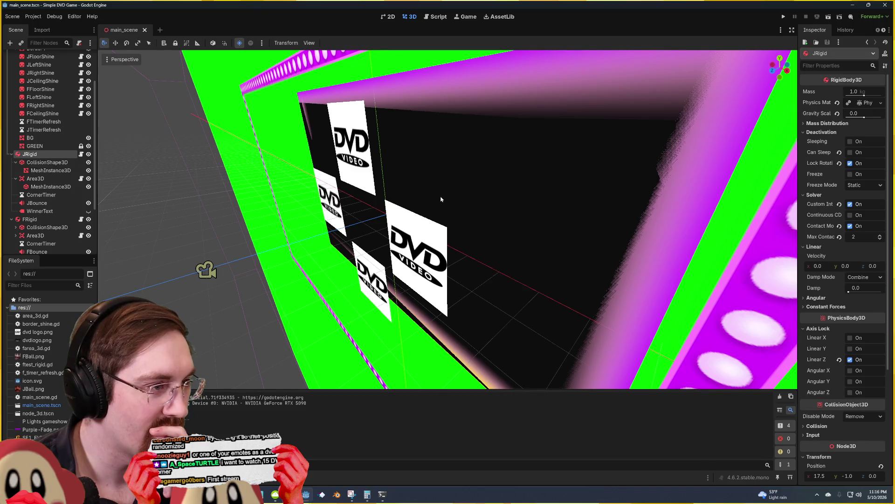
click(75, 188)
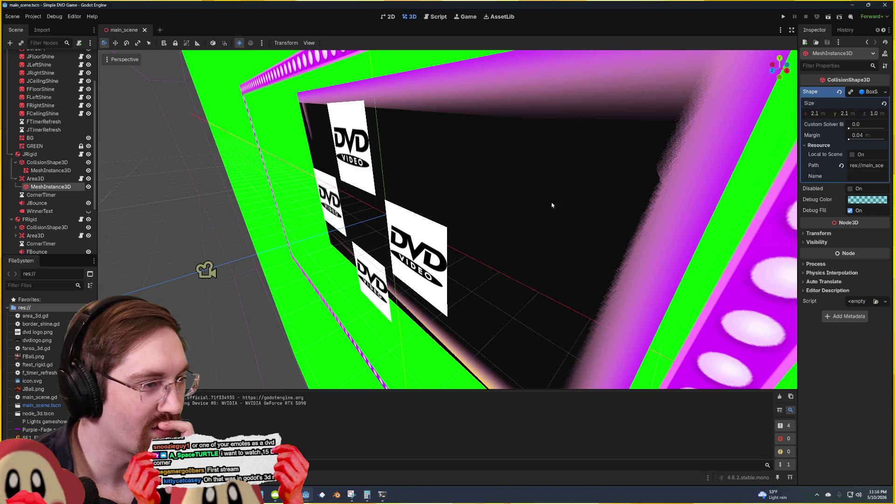
click(195, 192)
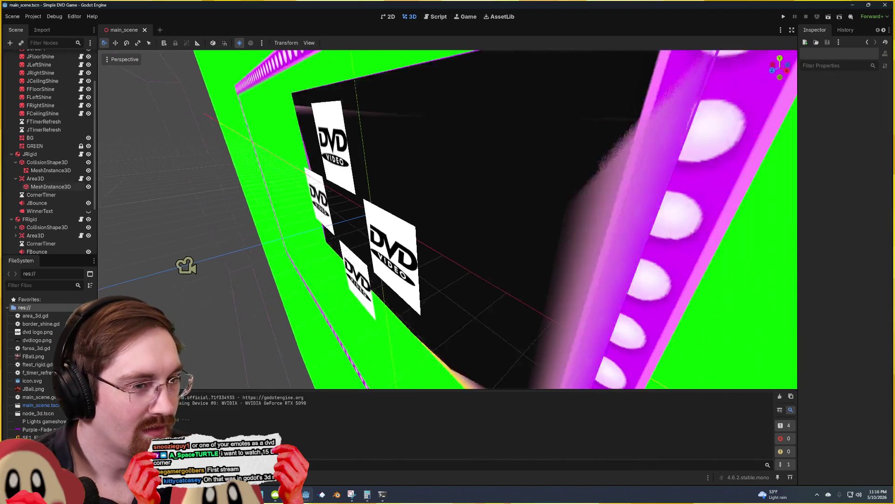
Step: Fly the view in close around the two face-textured cubes to inspect them
key(s)
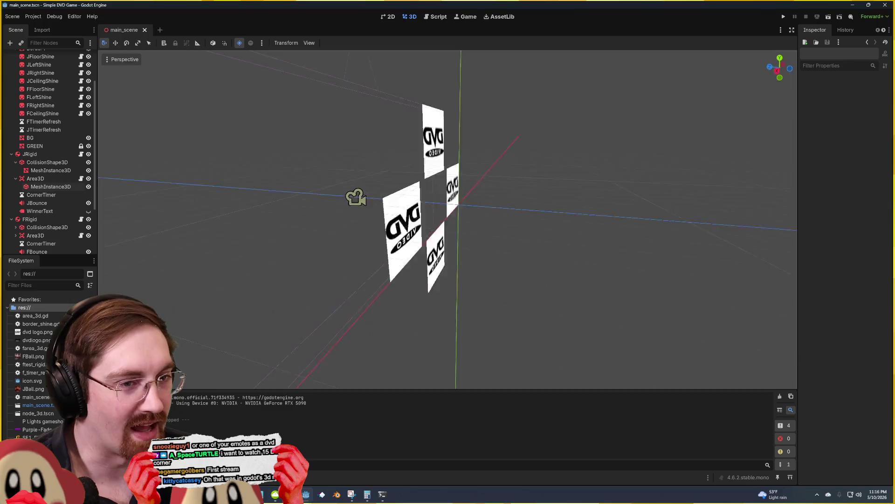
key(w)
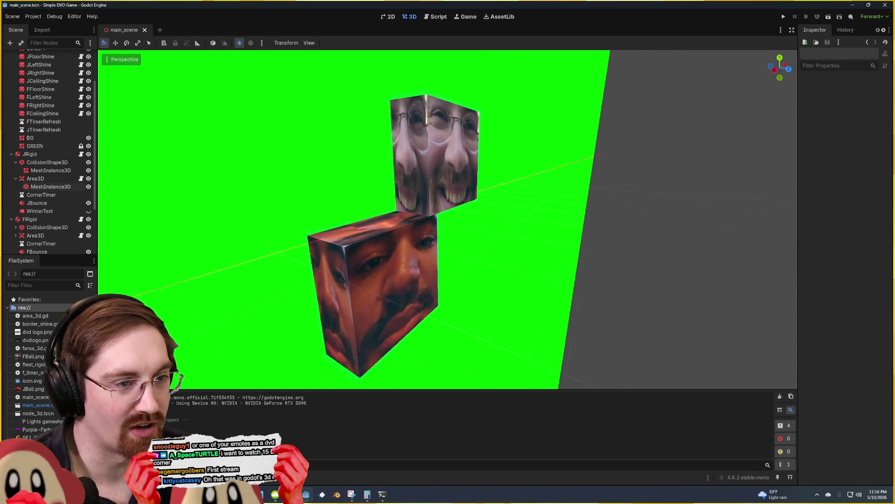
key(w)
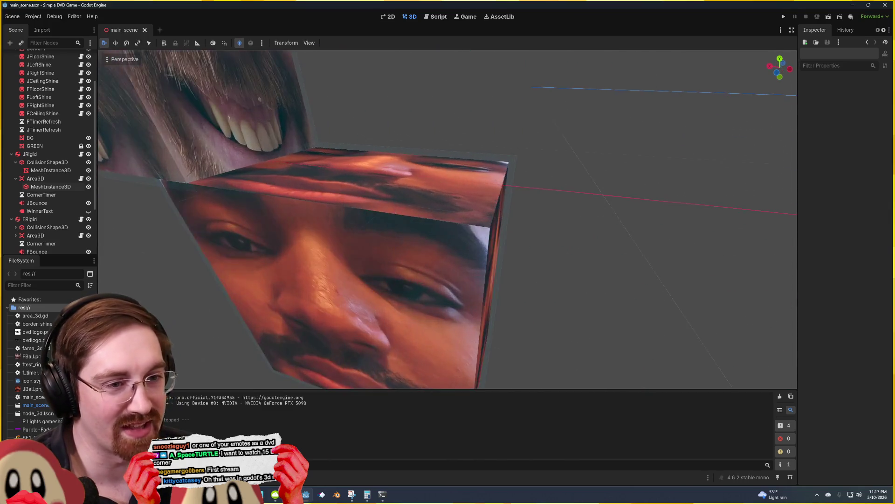
key(s)
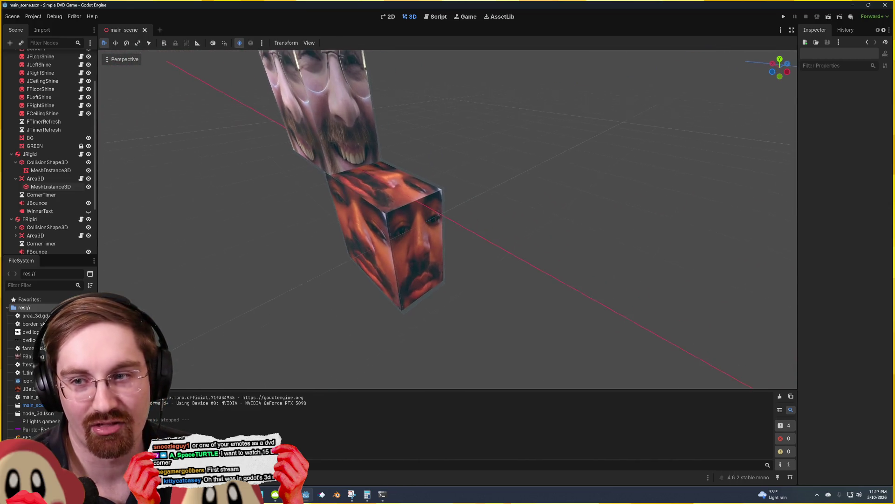
key(e)
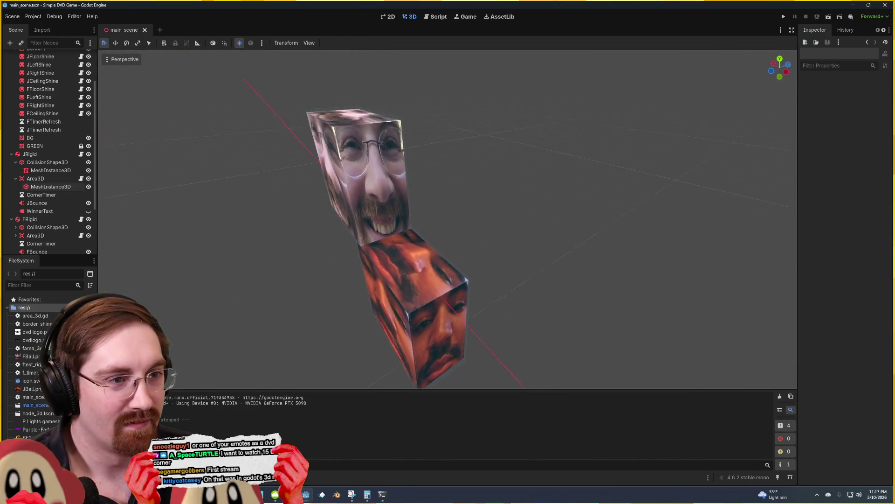
key(a)
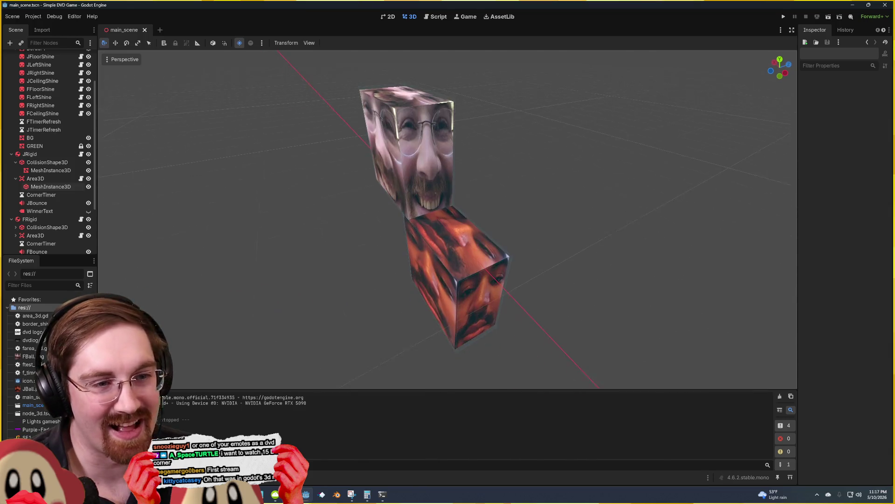
key(e)
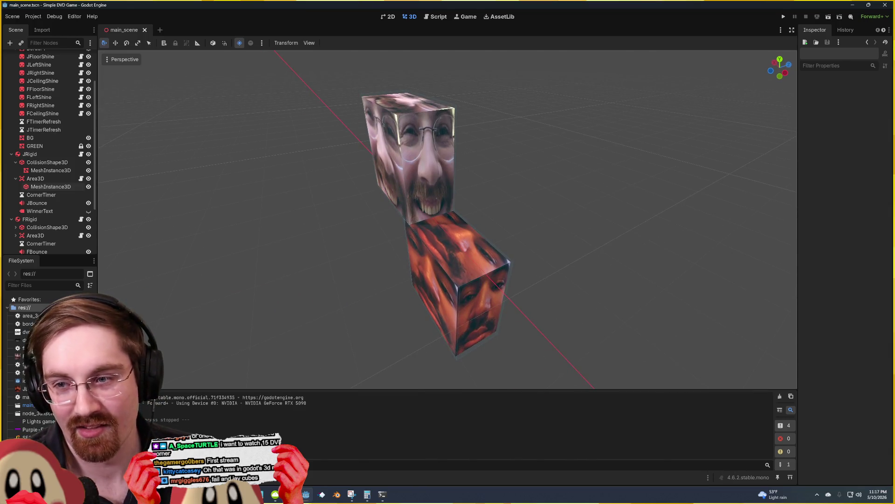
key(w)
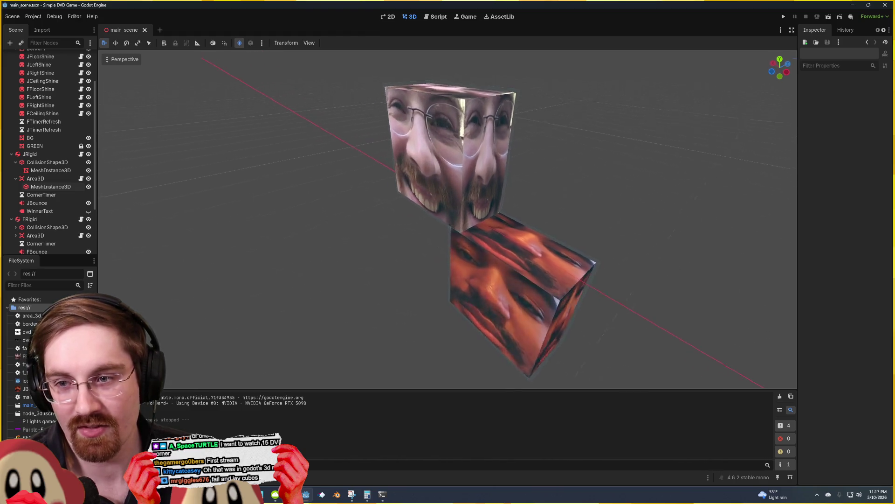
Step: Fly back toward the DVD frame and face it head-on
key(s)
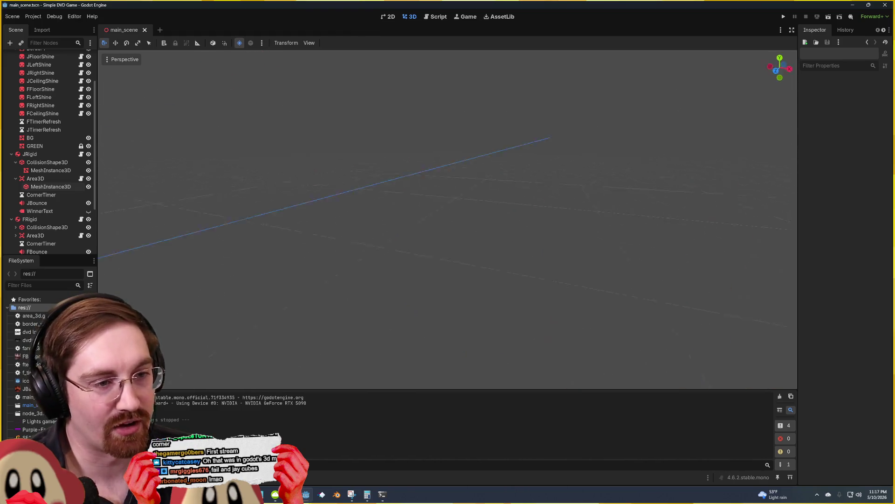
key(d)
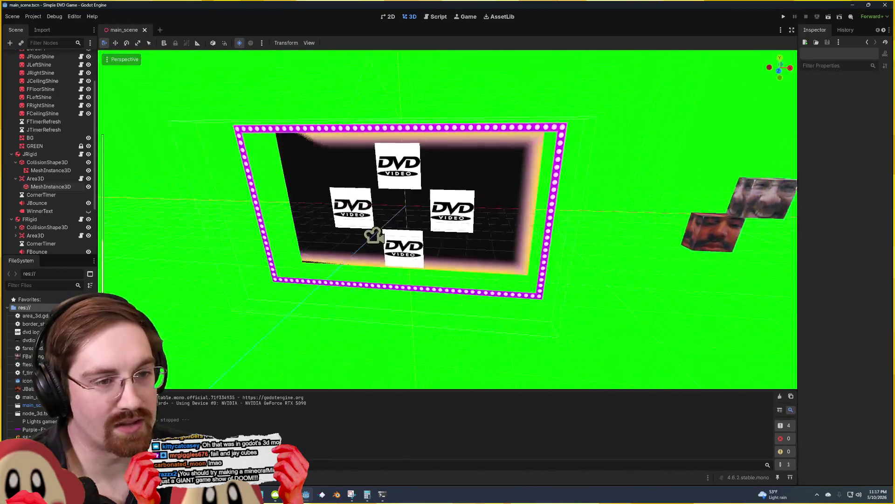
key(w)
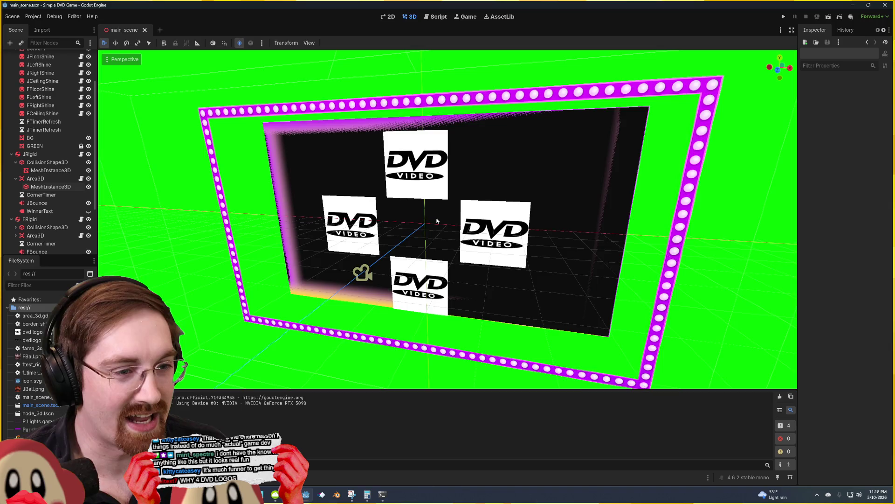
Step: Orbit close around the marquee frame, ending at a near-frontal angle on the four DVD logos
mouse_move(429, 215)
mouse_down()
mouse_move(368, 222)
mouse_move(511, 215)
mouse_up()
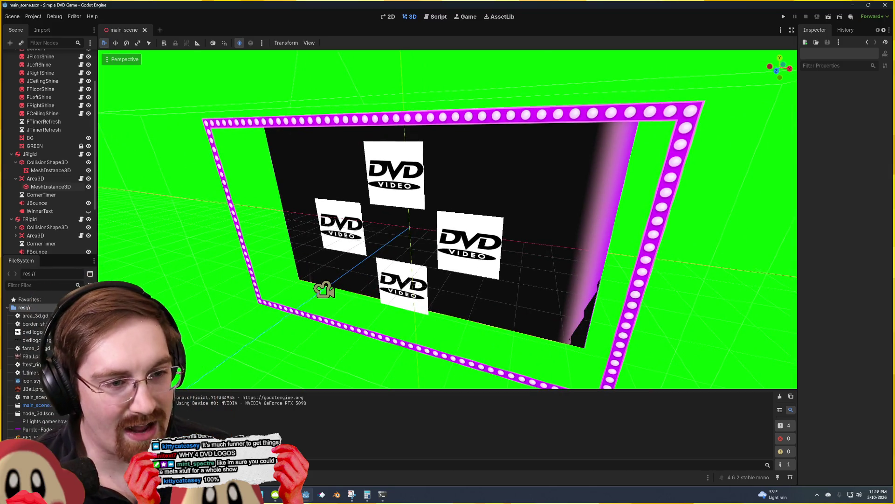
drag(511, 215, 457, 220)
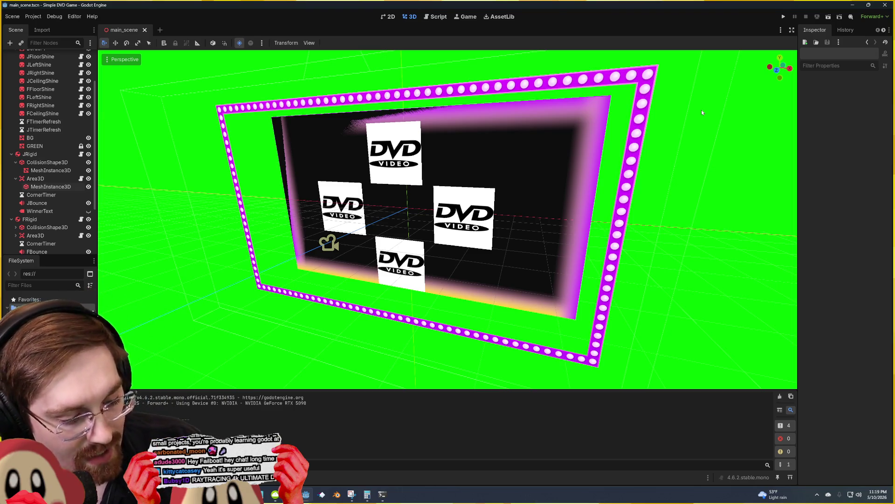
Step: Run the project with F5 and watch the face cubes bounce inside the lit frame
key(F5)
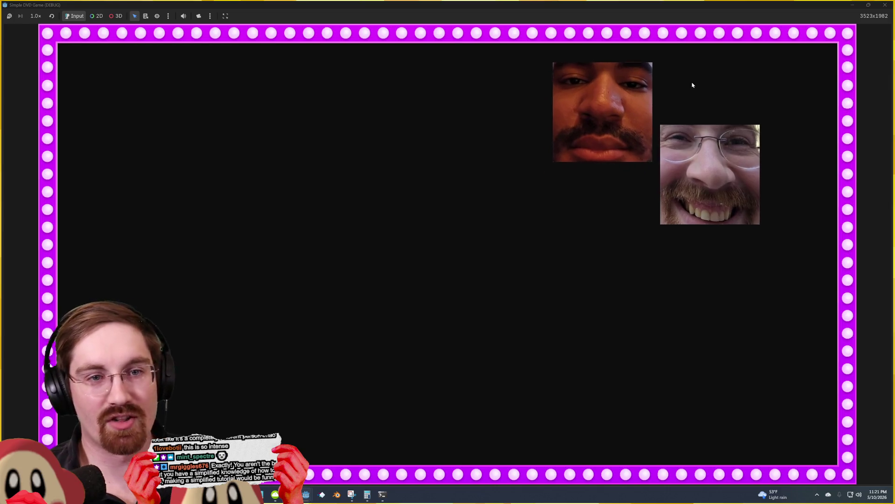
Step: Close the game window and orbit the editor view out to show the whole DVD frame
click(885, 5)
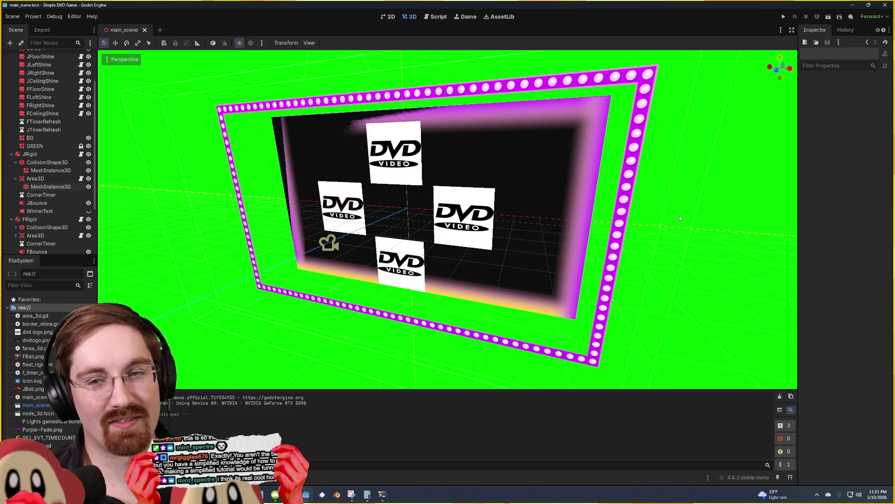
drag(679, 216, 551, 230)
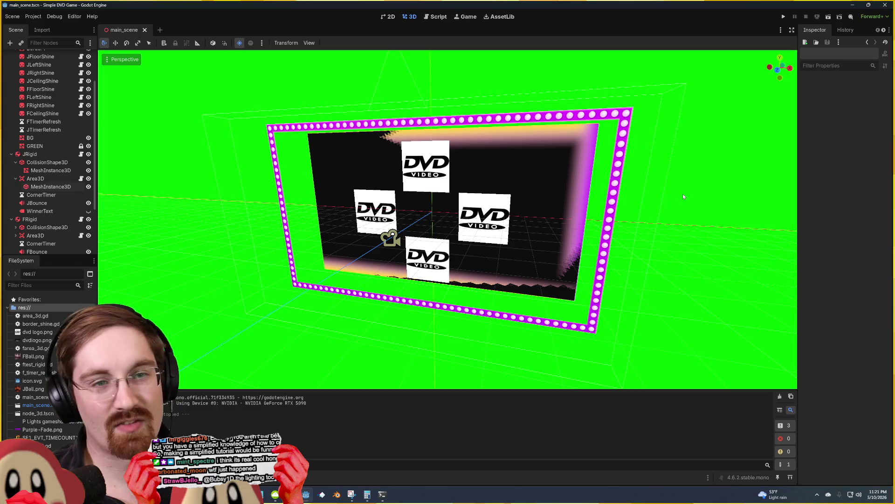